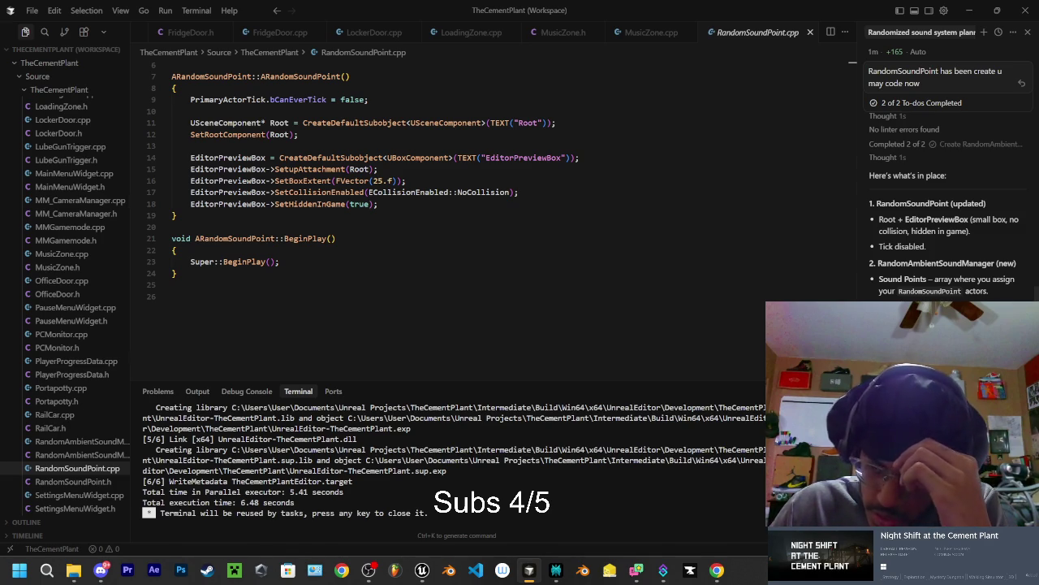
# Read through the assistant's reply and select the 'Place one' phrase to ask about it.
pyautogui.scroll(-1, 950, 207)
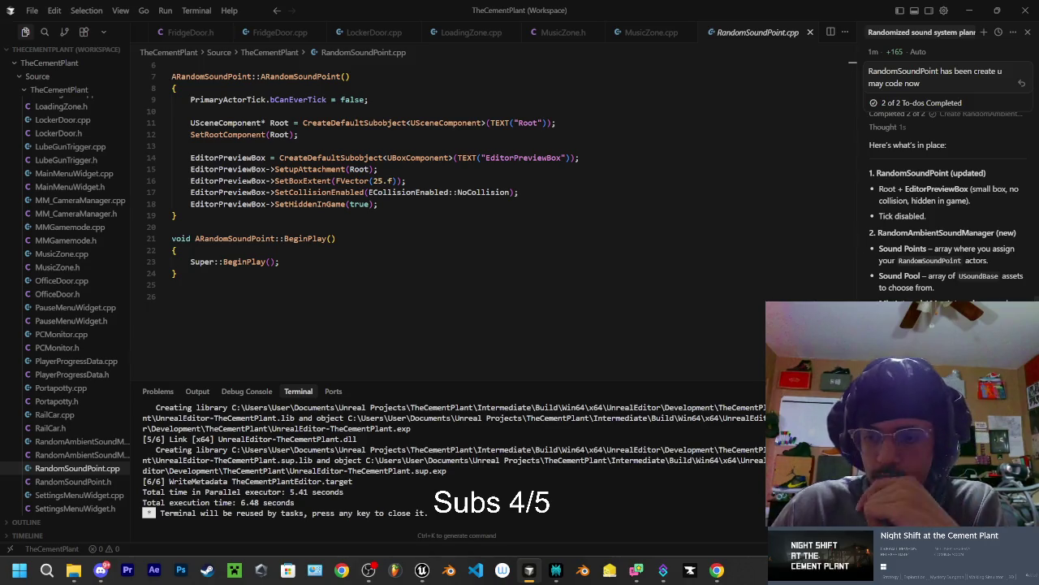
pyautogui.scroll(-2, 948, 207)
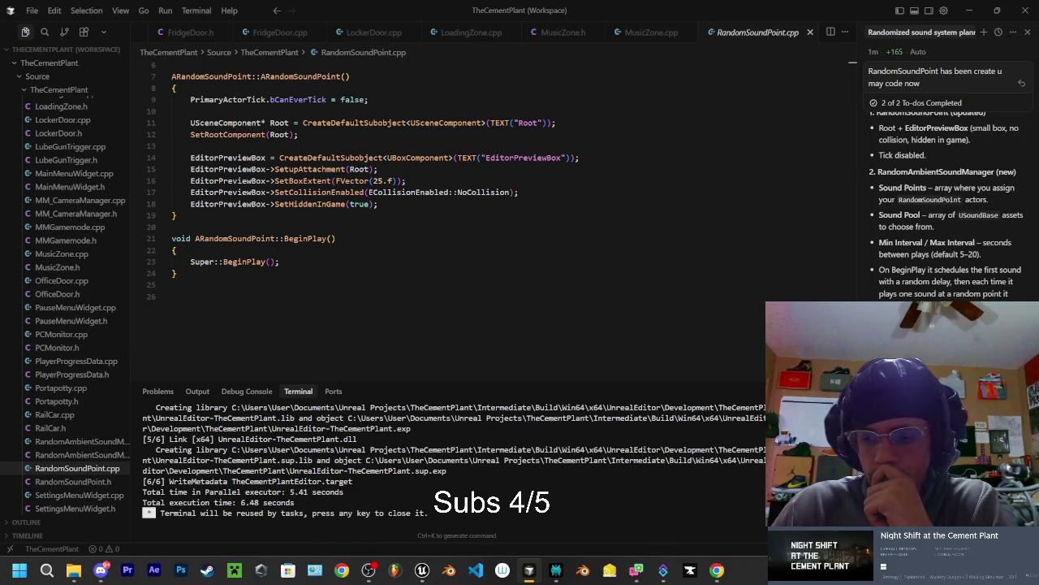
pyautogui.scroll(-1, 946, 205)
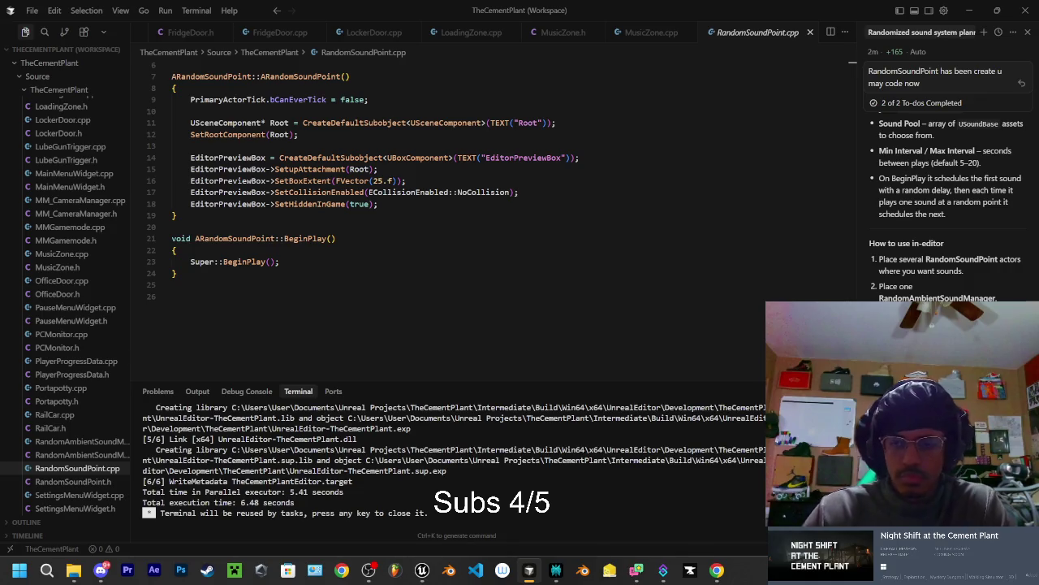
pyautogui.moveTo(876, 284); pyautogui.dragTo(995, 299)
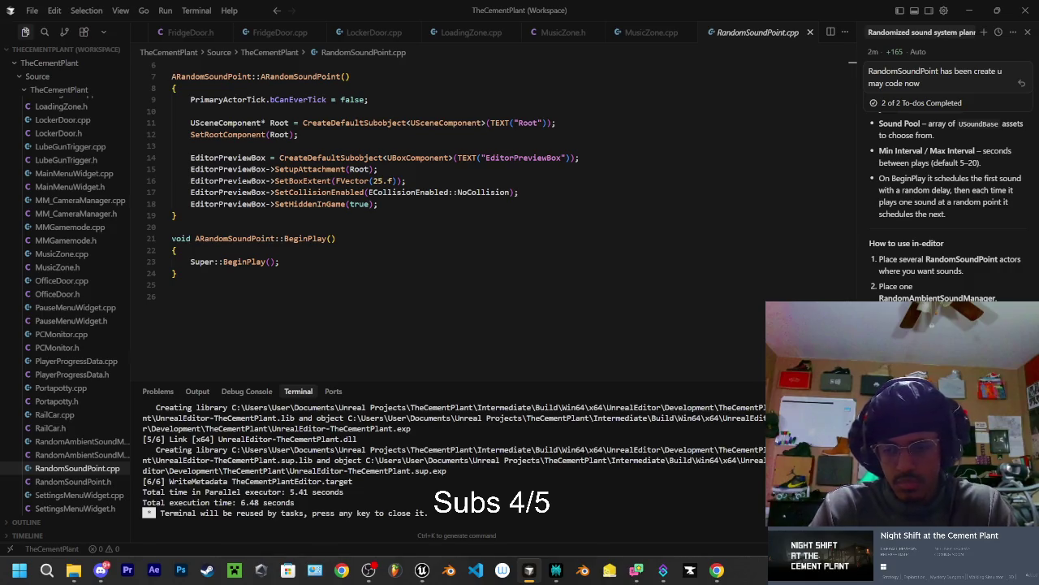
# Send the question about the missing manager, read the reply, then ask where the manager is.
pyautogui.press('Return')
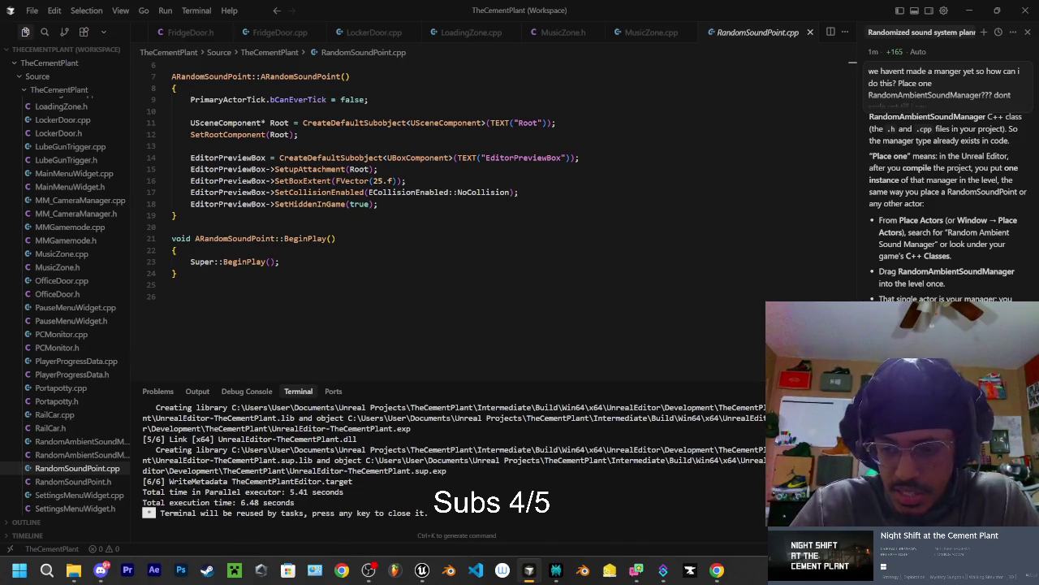
pyautogui.scroll(-1, 948, 207)
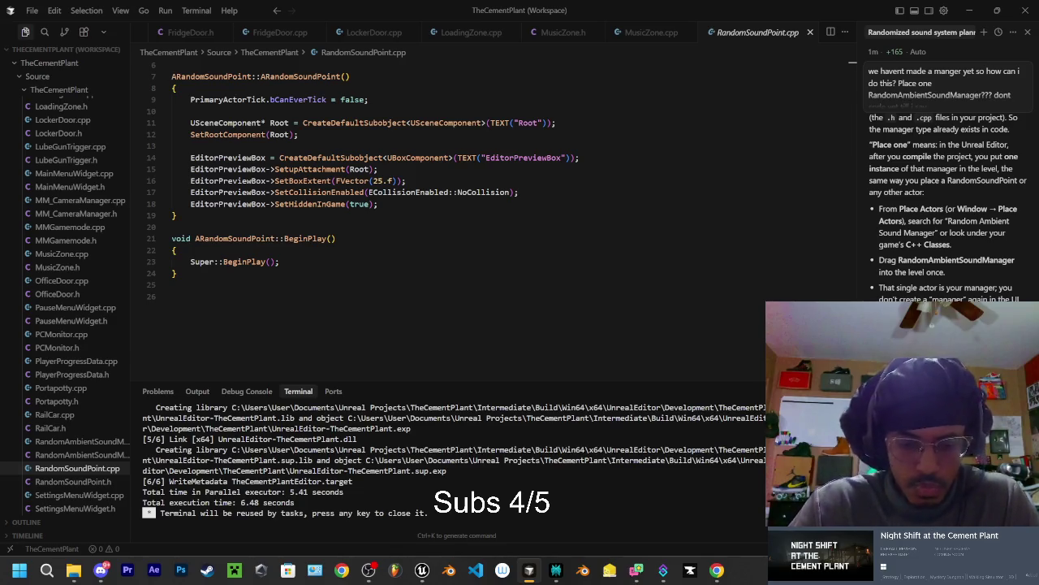
pyautogui.press('Return')
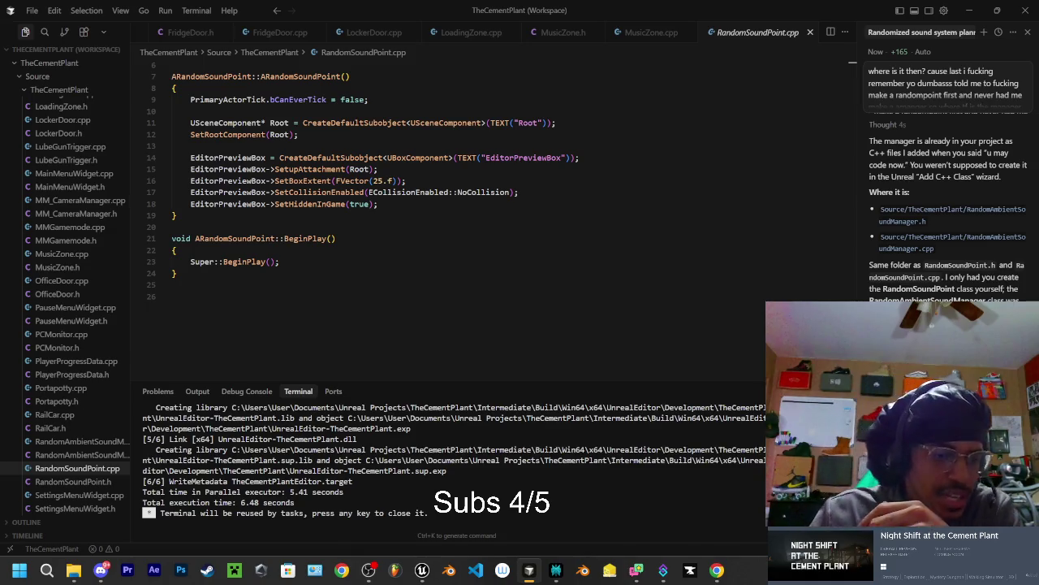
# Review RandomAmbientSoundManager.h and .cpp, then open Unreal's content drawer.
pyautogui.click(86, 455)
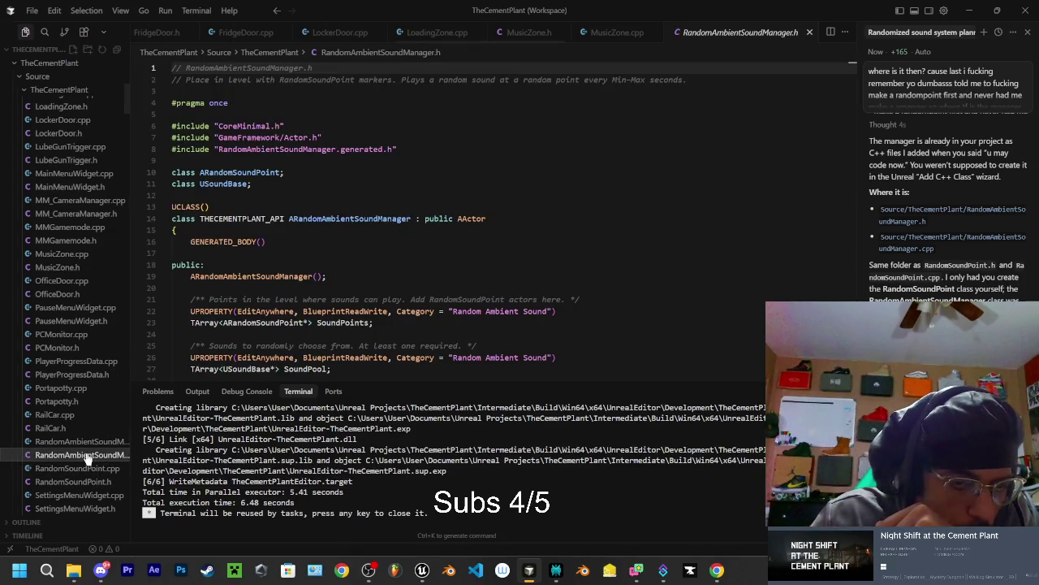
pyautogui.click(86, 445)
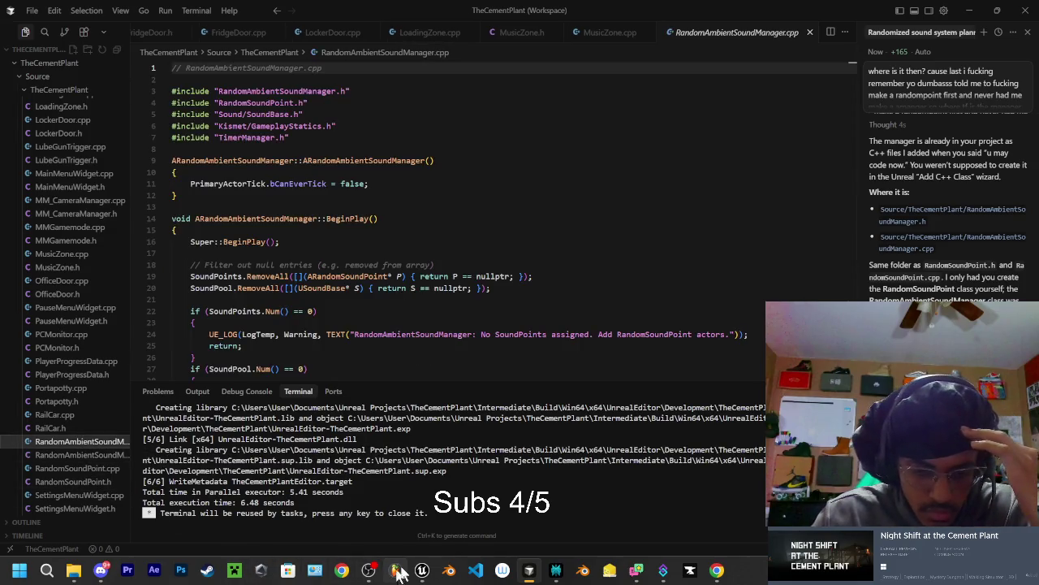
pyautogui.click(421, 571)
pyautogui.click(44, 546)
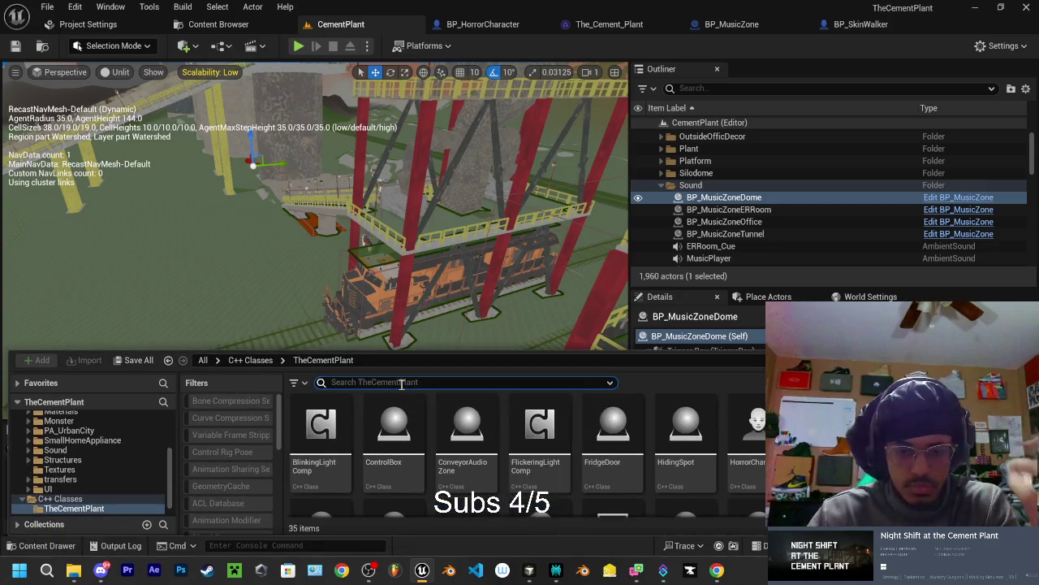
# Search the C++ Classes folder for 'rand' to see which random sound classes exist.
pyautogui.write('rad')
pyautogui.press('BackSpace')
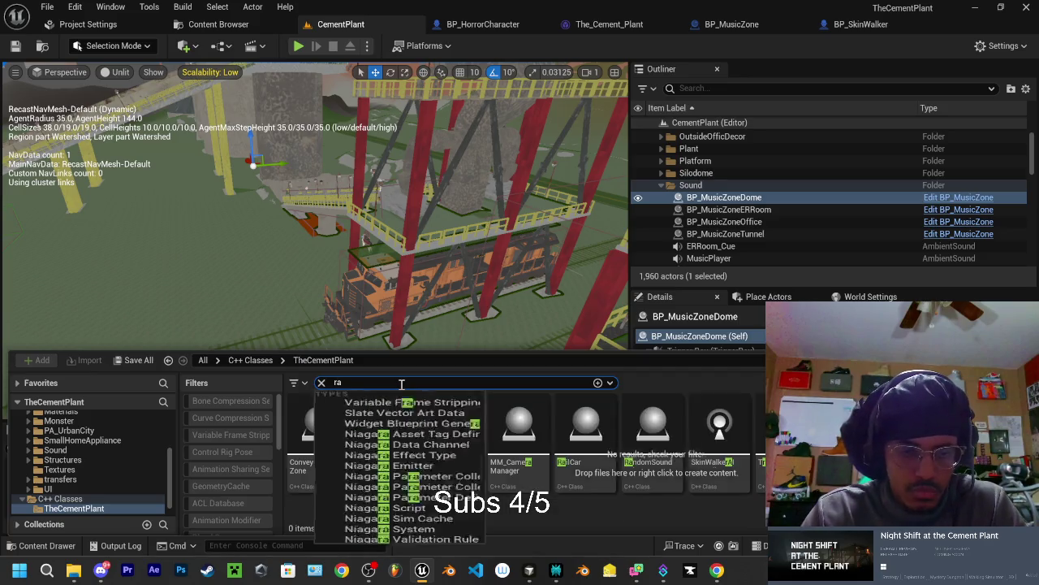
pyautogui.write('nd')
pyautogui.click(580, 440)
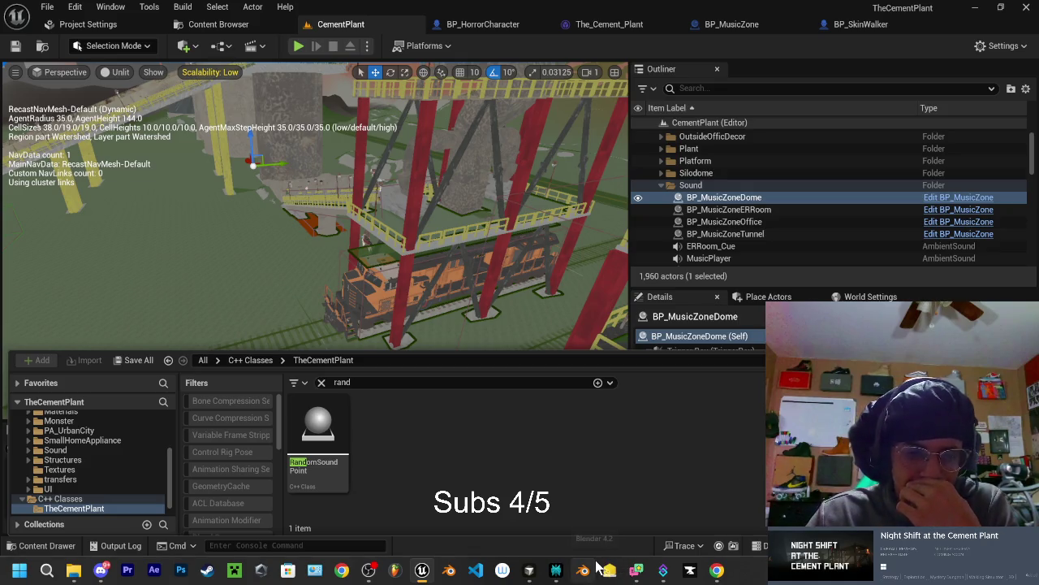
# Back in Cursor, tell the assistant to stop adding C++ classes and create them in Unreal.
pyautogui.moveTo(664, 573)
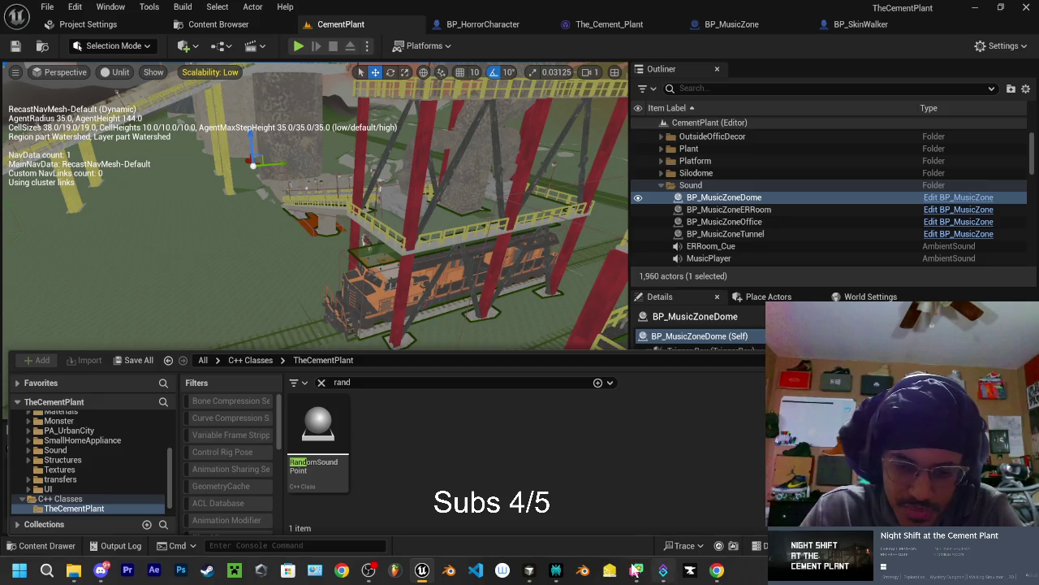
pyautogui.click(530, 570)
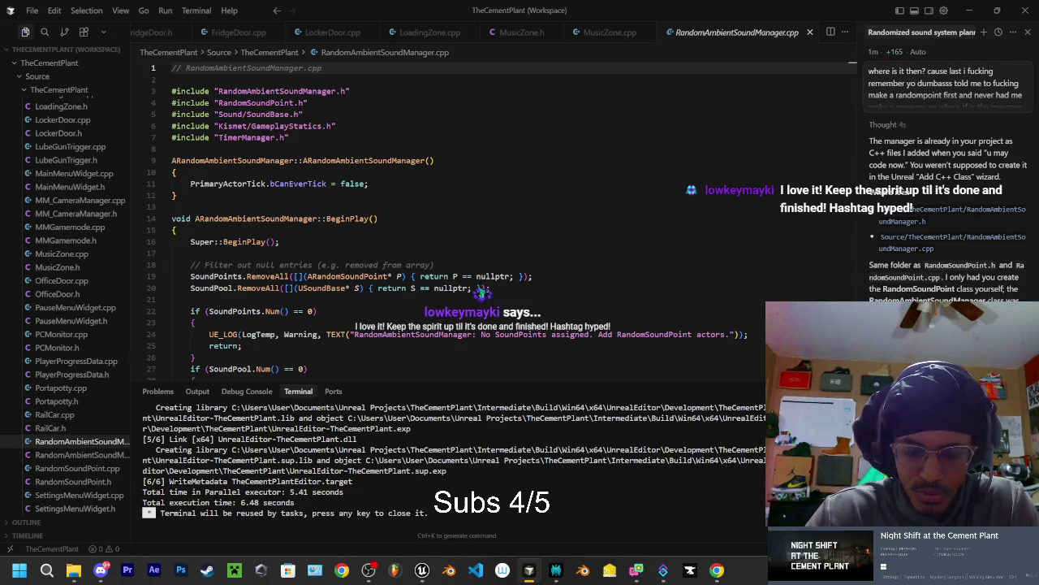
pyautogui.press('Return')
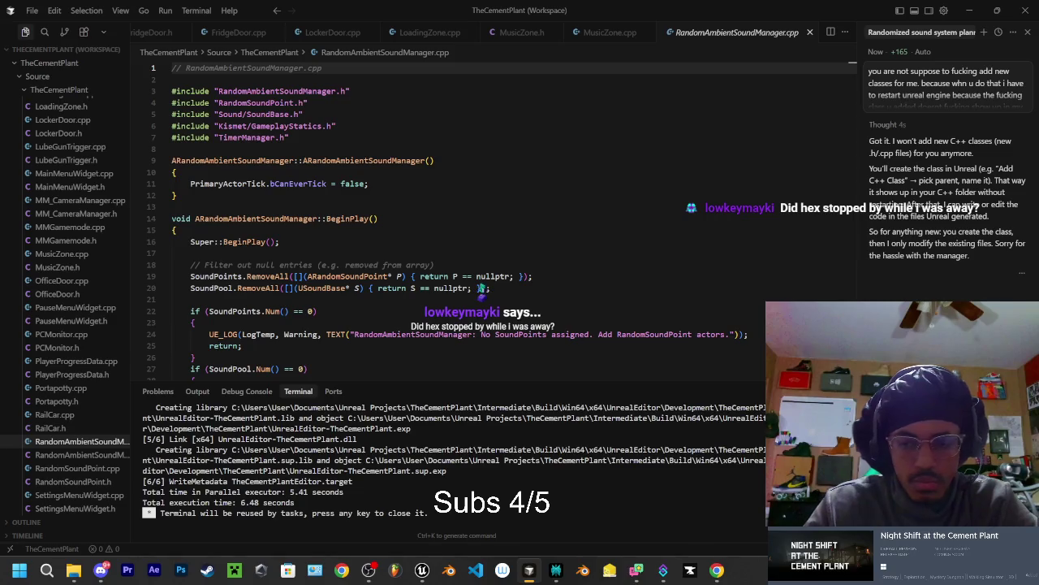
# Ask why the existing manager class is missing and read the restart or regenerate suggestions.
pyautogui.press('Return')
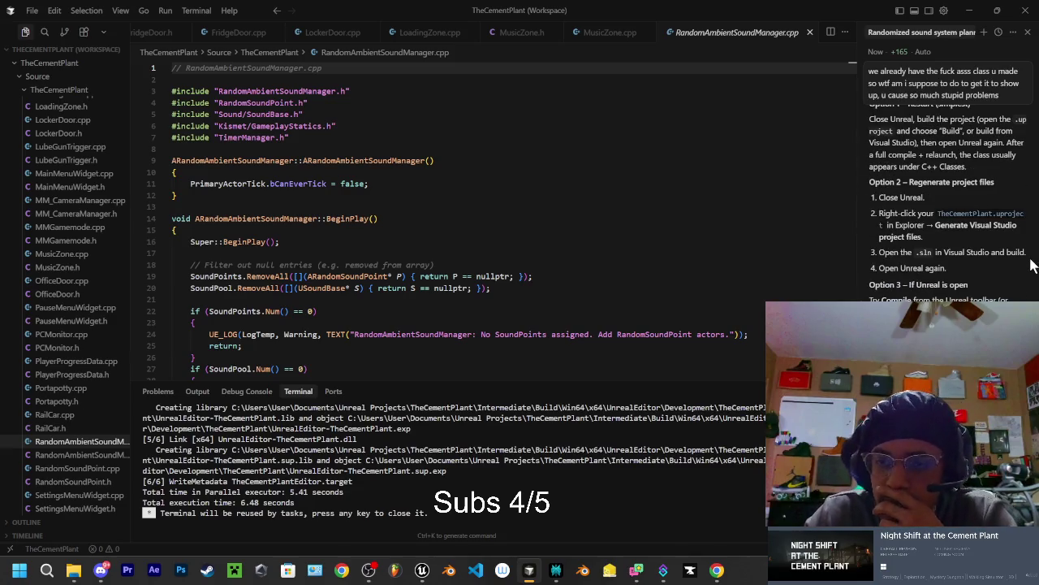
pyautogui.scroll(2, 942, 219)
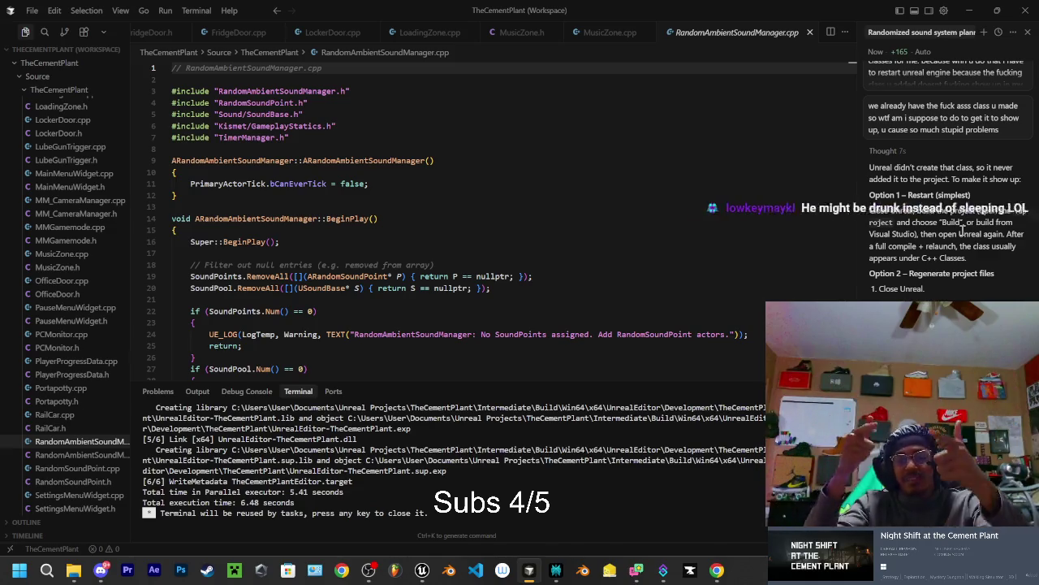
pyautogui.scroll(-1, 963, 231)
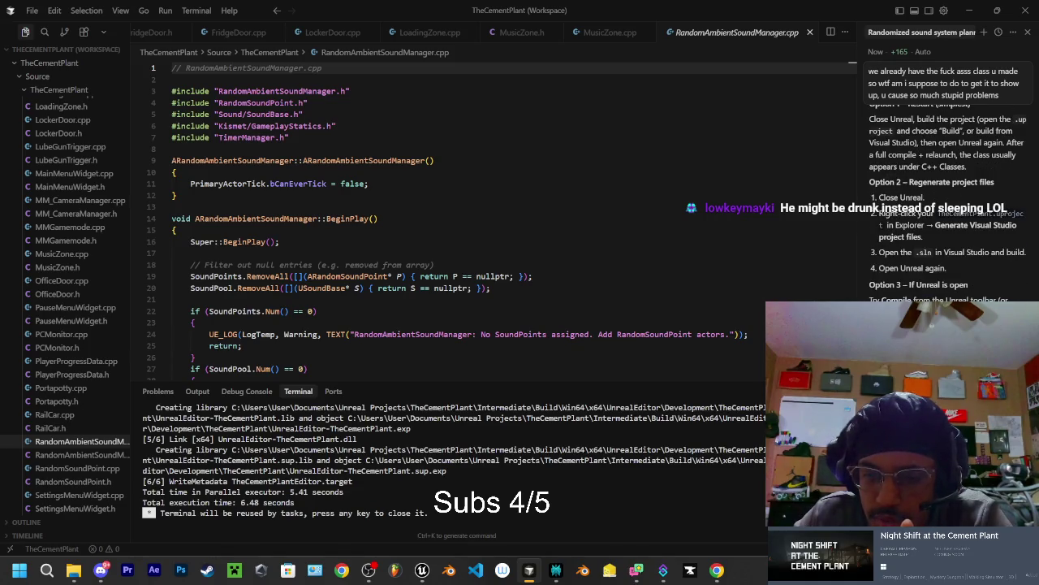
pyautogui.click(581, 280)
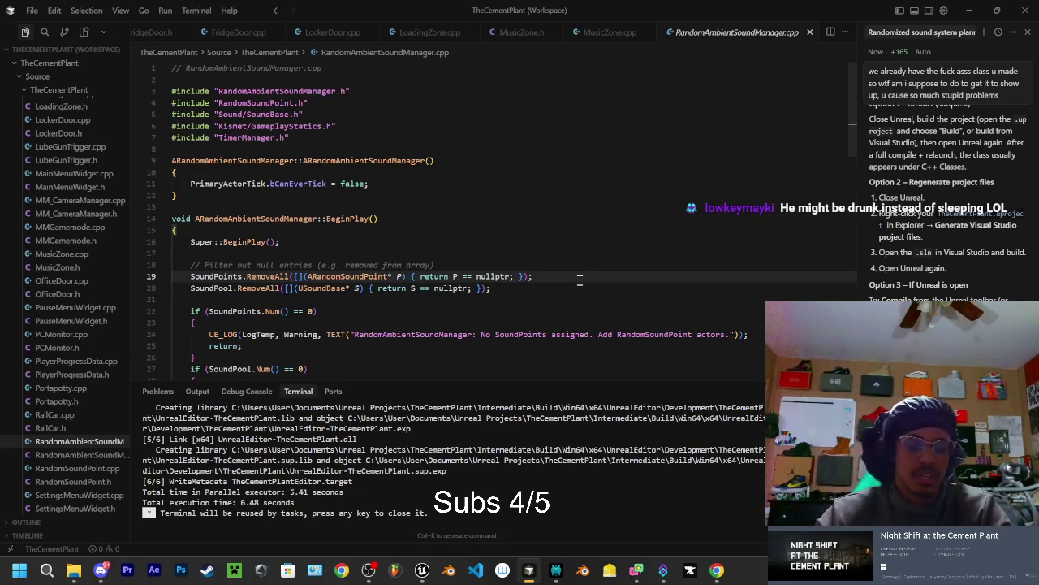
# Live-compile RandomSoundPoint and RandomAmbientSoundManager with Ctrl+Alt+F11, then return to Unreal Editor.
pyautogui.hotkey('ctrl', 'alt', 'F11')
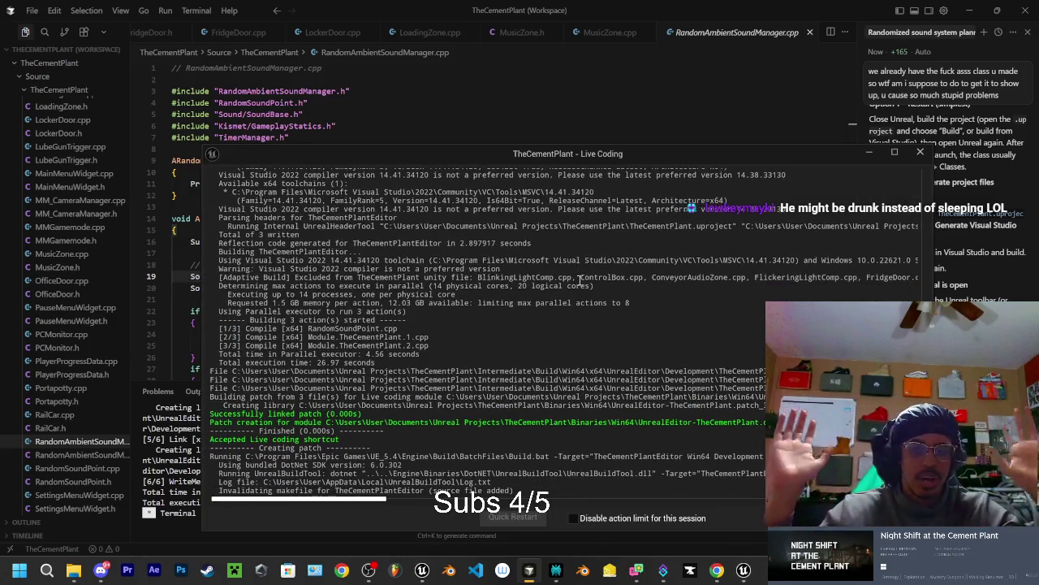
pyautogui.moveTo(641, 154); pyautogui.dragTo(516, 138)
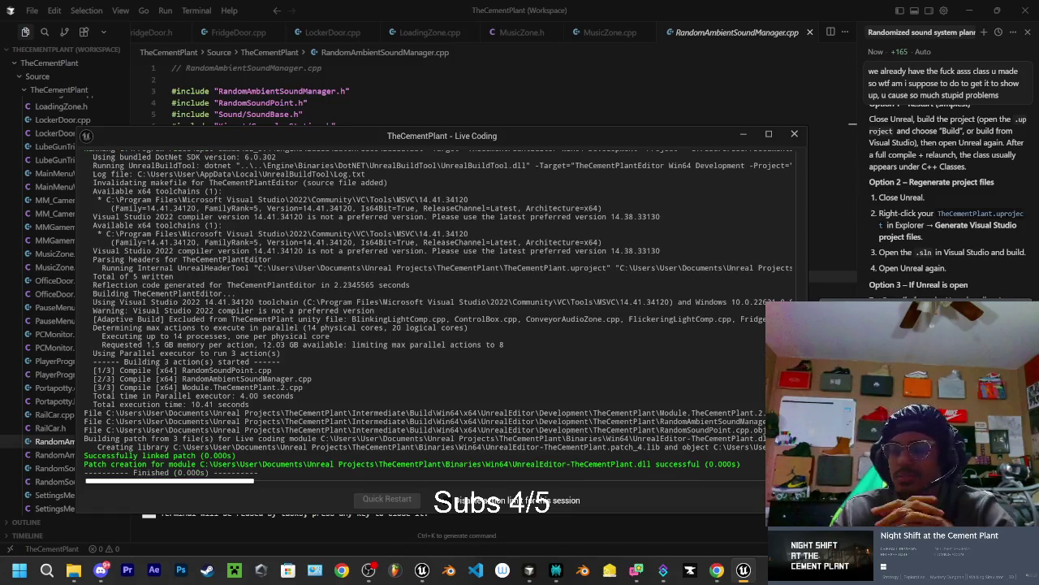
pyautogui.hotkey('alt', 'Tab')
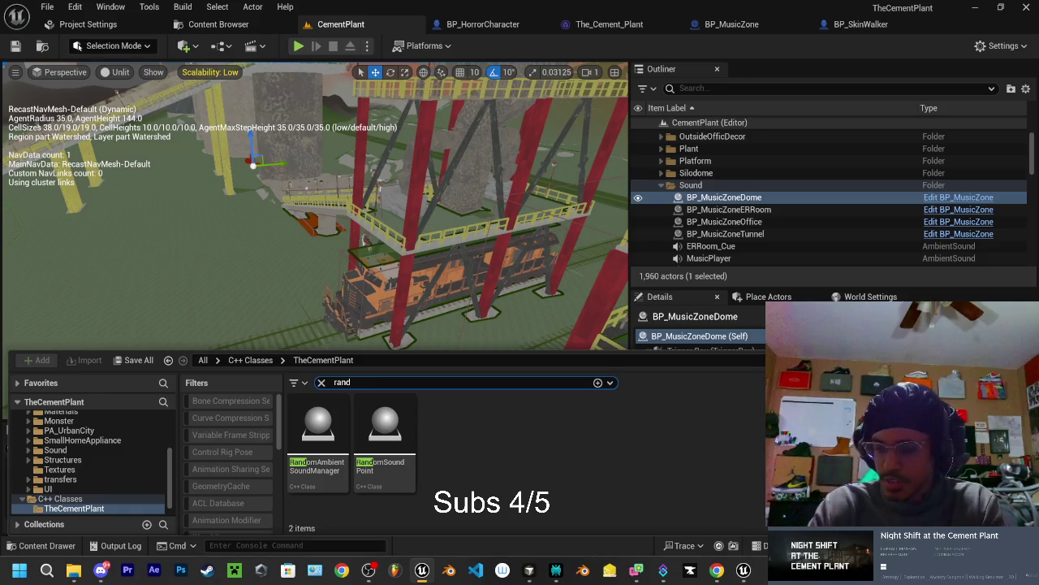
pyautogui.hotkey('alt', 'Tab')
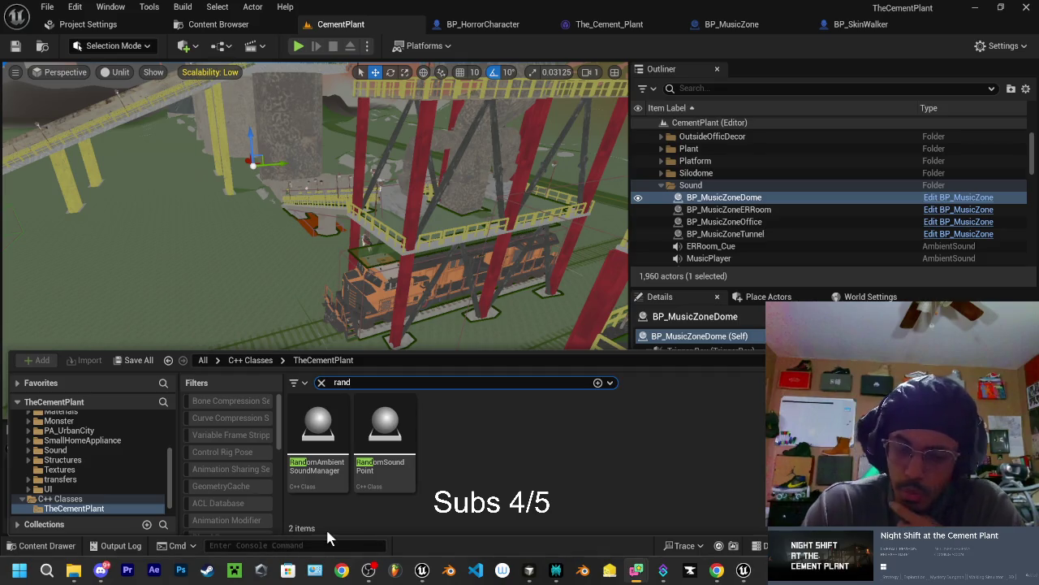
pyautogui.click(225, 548)
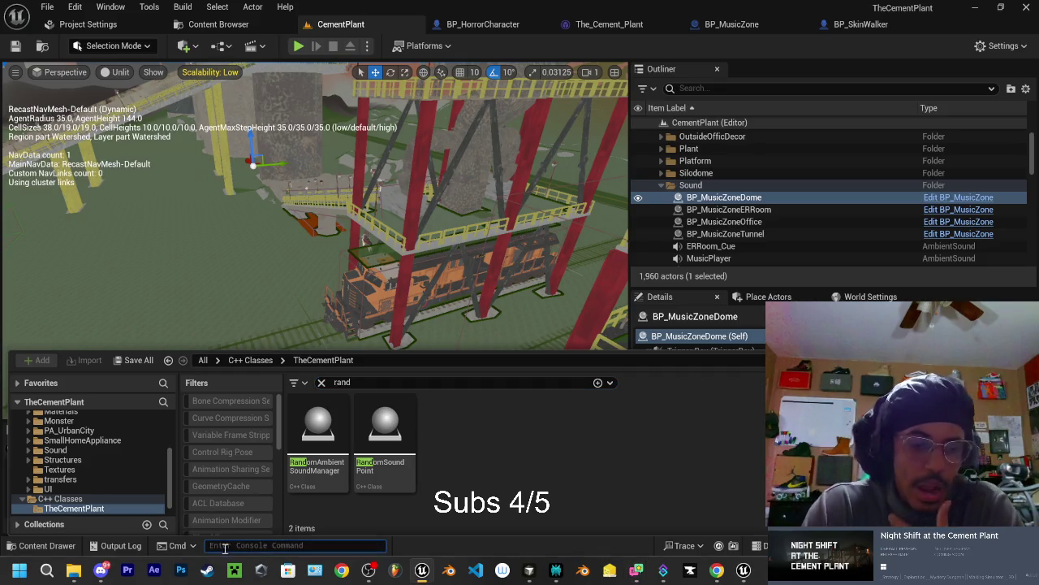
pyautogui.click(499, 505)
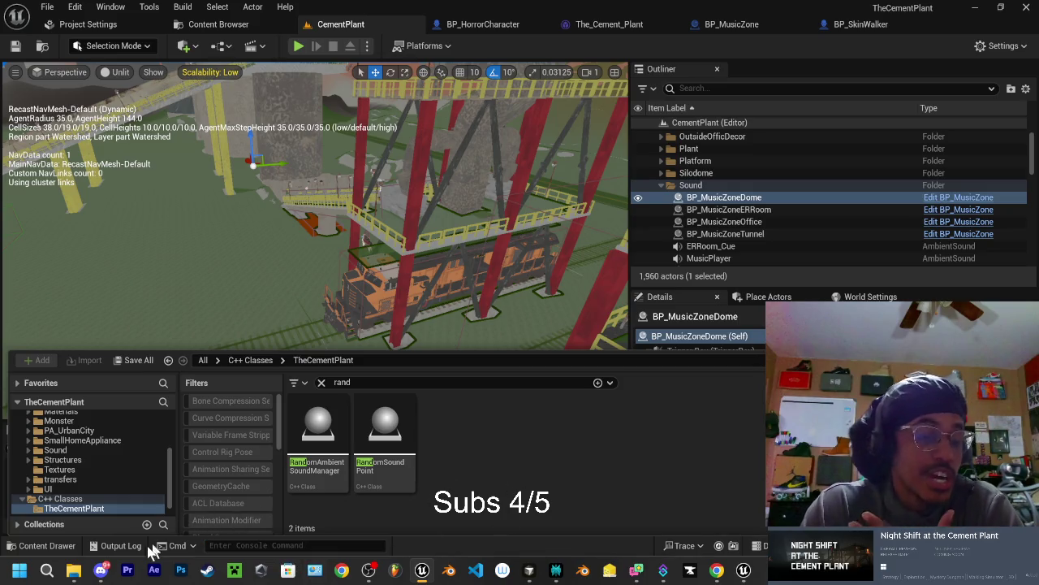
pyautogui.click(64, 549)
pyautogui.click(64, 549)
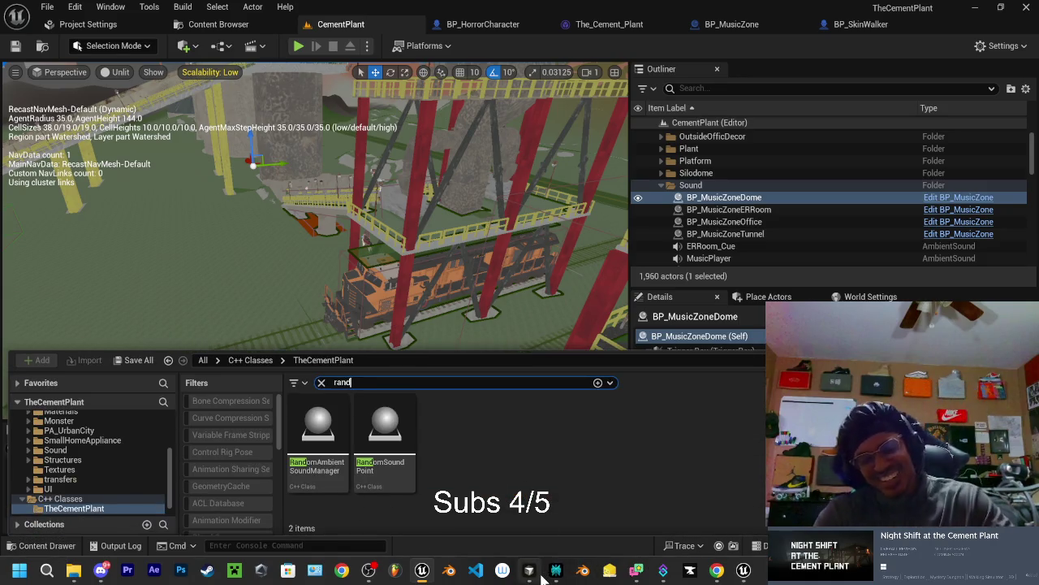
# Create Blueprint BP_RandomAmbientSoundManager from RandomAmbientSoundManager in the /Game/BP folder.
pyautogui.rightClick(338, 447)
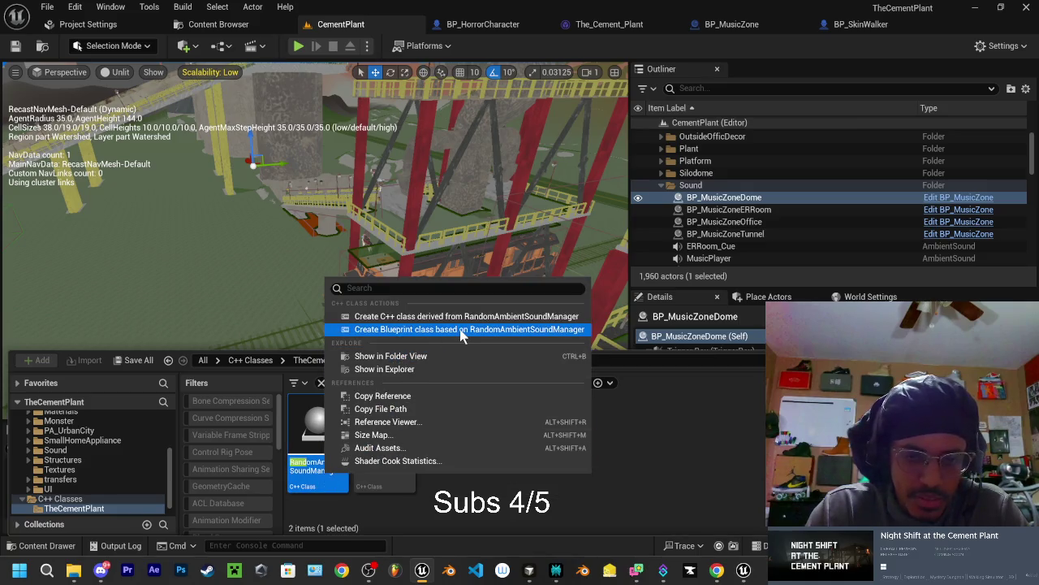
pyautogui.click(392, 330)
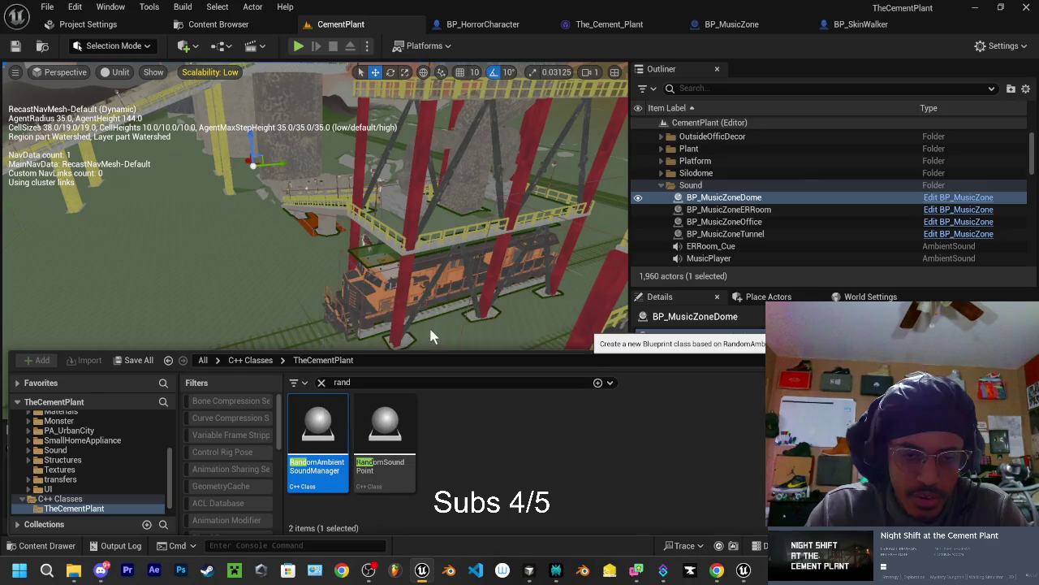
pyautogui.click(297, 252)
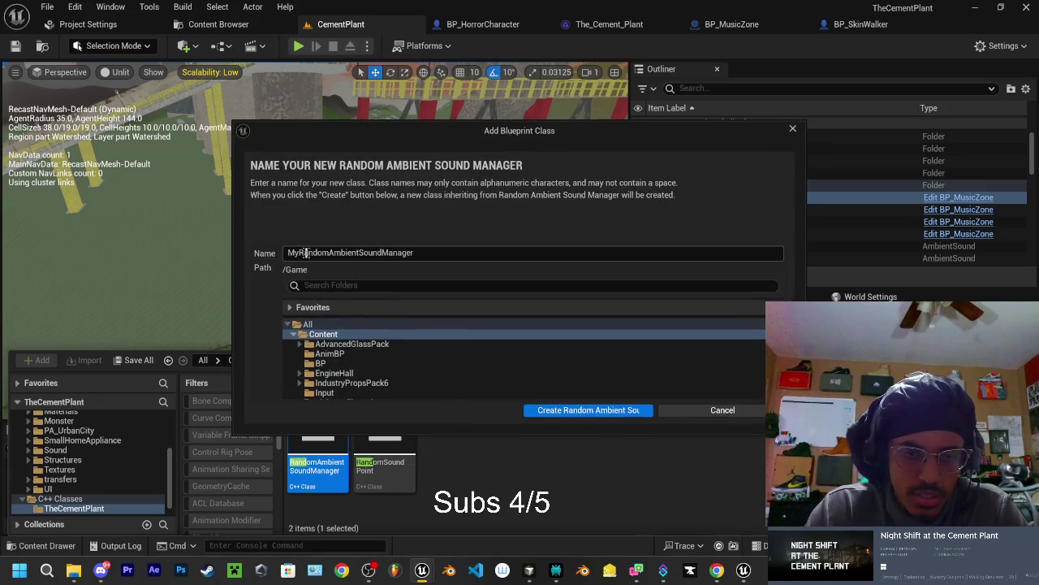
pyautogui.press('BackSpace')
pyautogui.press('BackSpace')
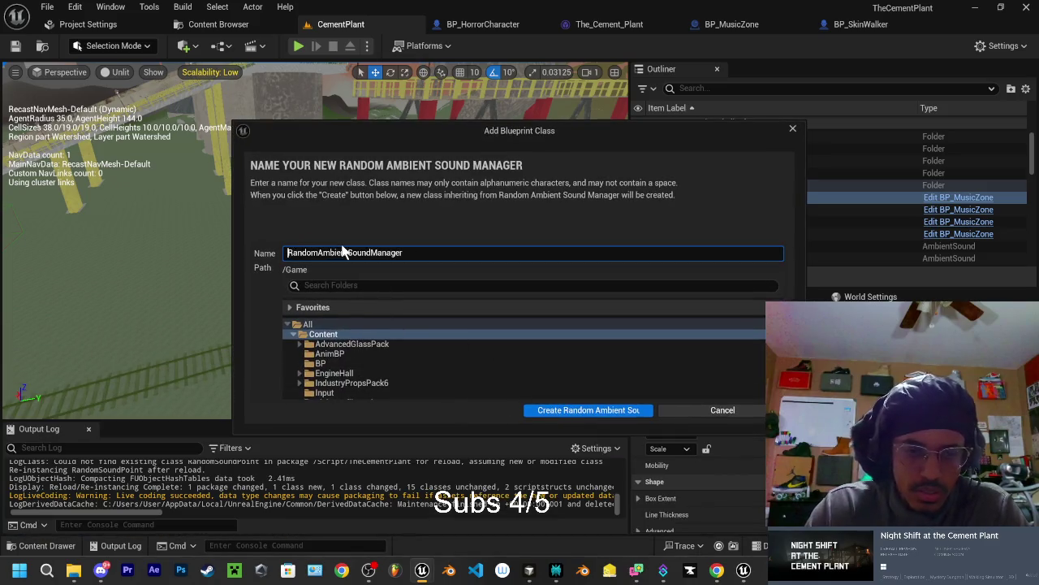
pyautogui.write('BP_')
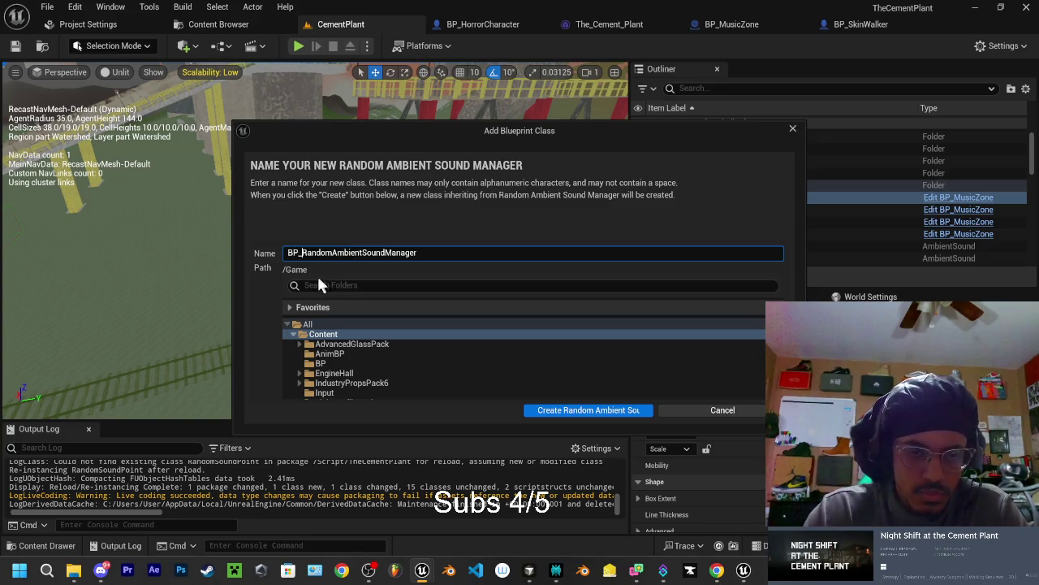
pyautogui.click(324, 363)
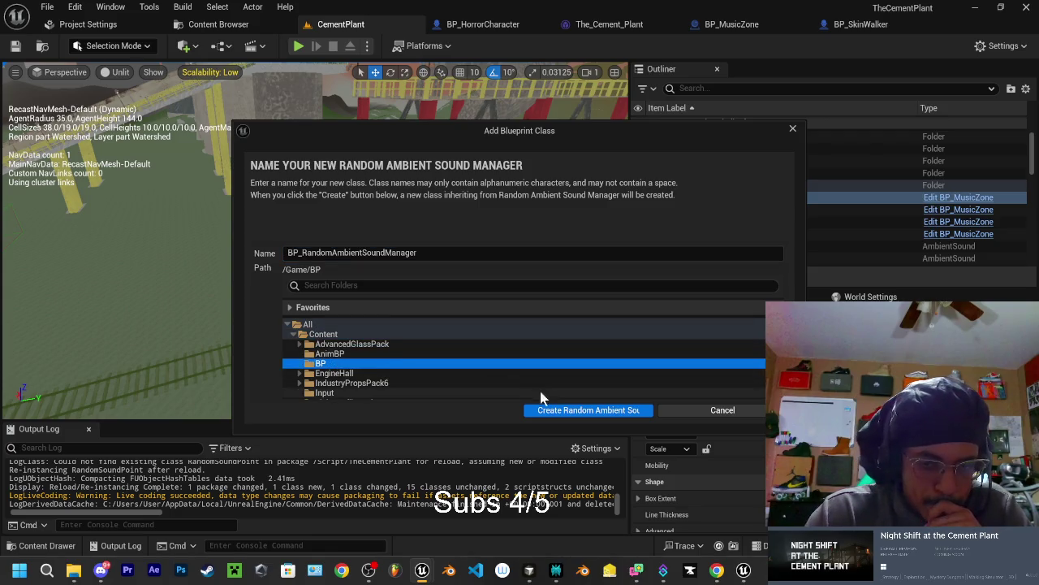
pyautogui.click(560, 411)
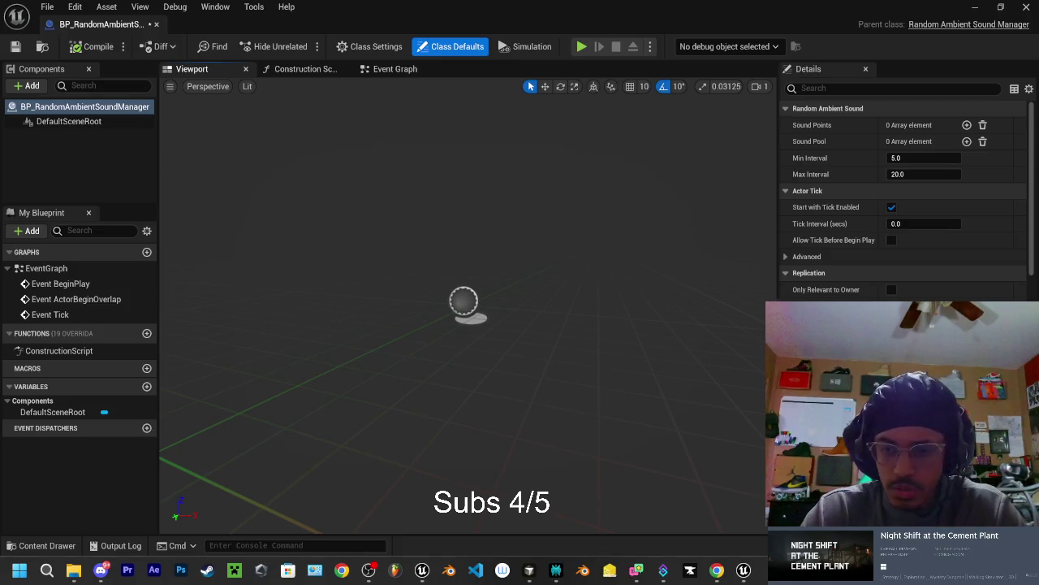
# Check the Blueprint defaults (empty Sound Points and Sound Pool, intervals 5.0–20.0), then return to Cursor.
pyautogui.scroll(-15, 901, 203)
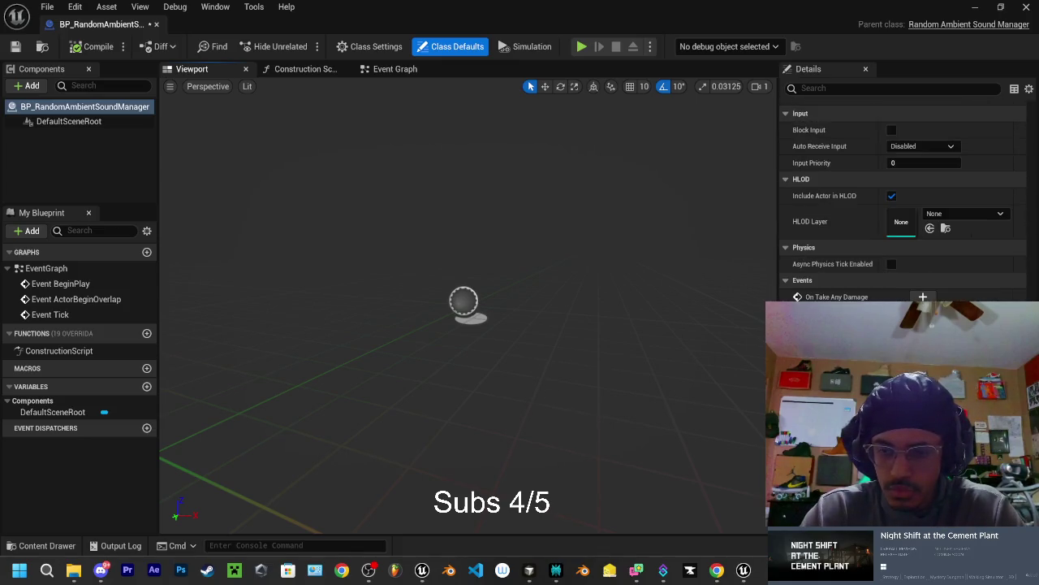
pyautogui.scroll(10, 902, 203)
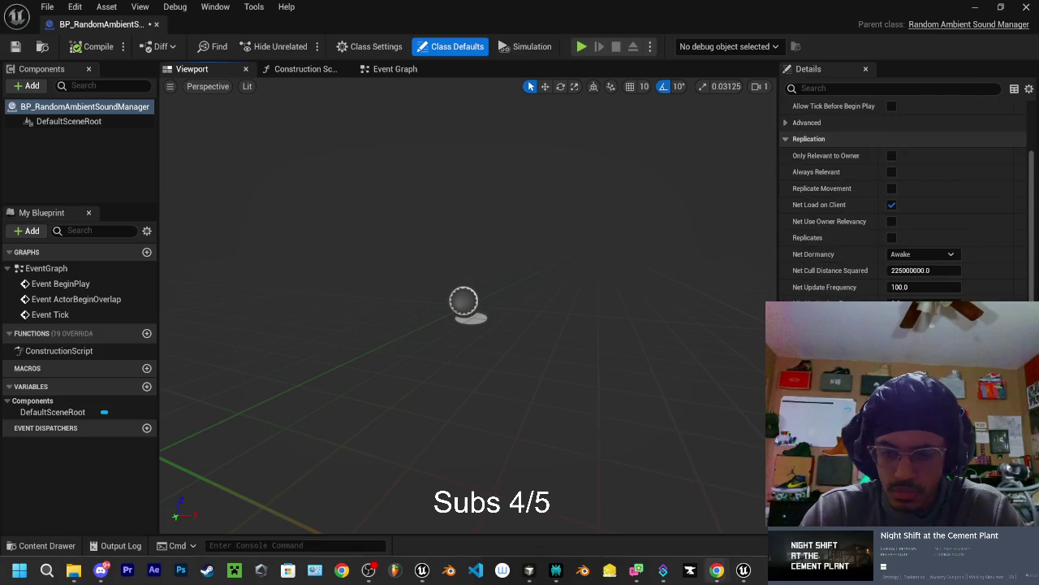
pyautogui.moveTo(662, 575)
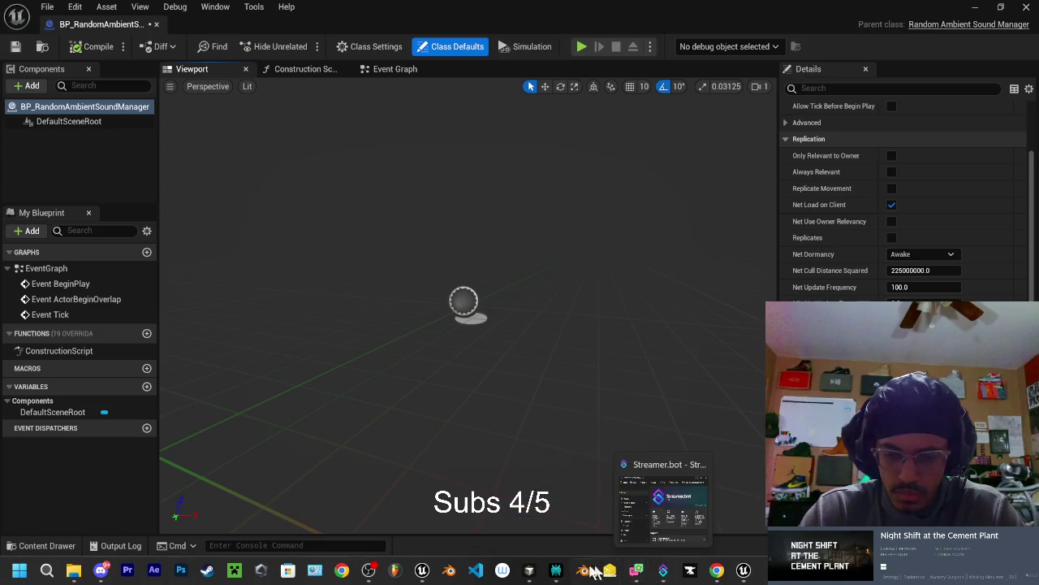
pyautogui.click(530, 572)
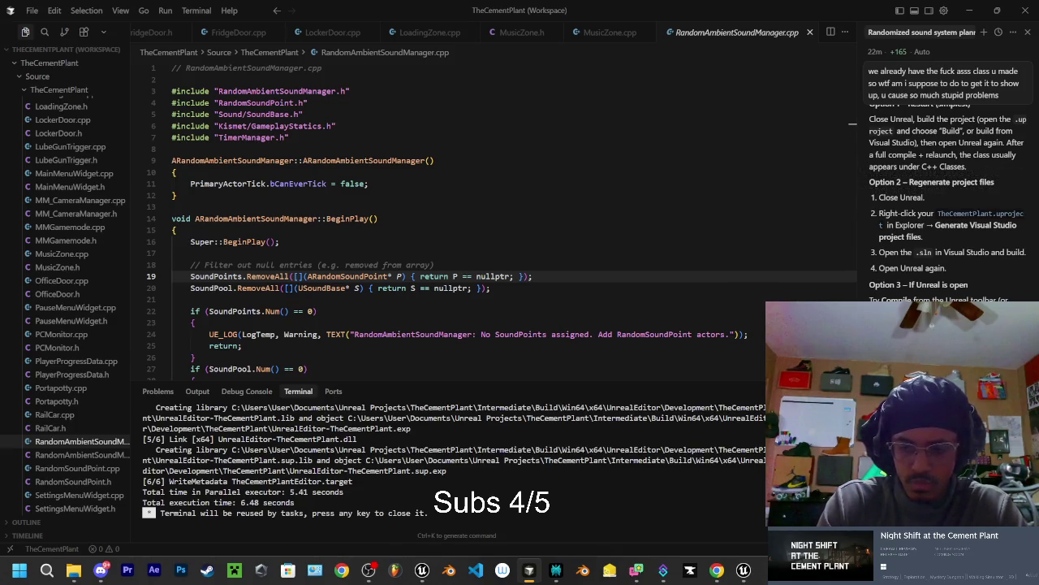
# Ask whether Blueprint classes should now be created from the recompiled sound classes.
pyautogui.press('Return')
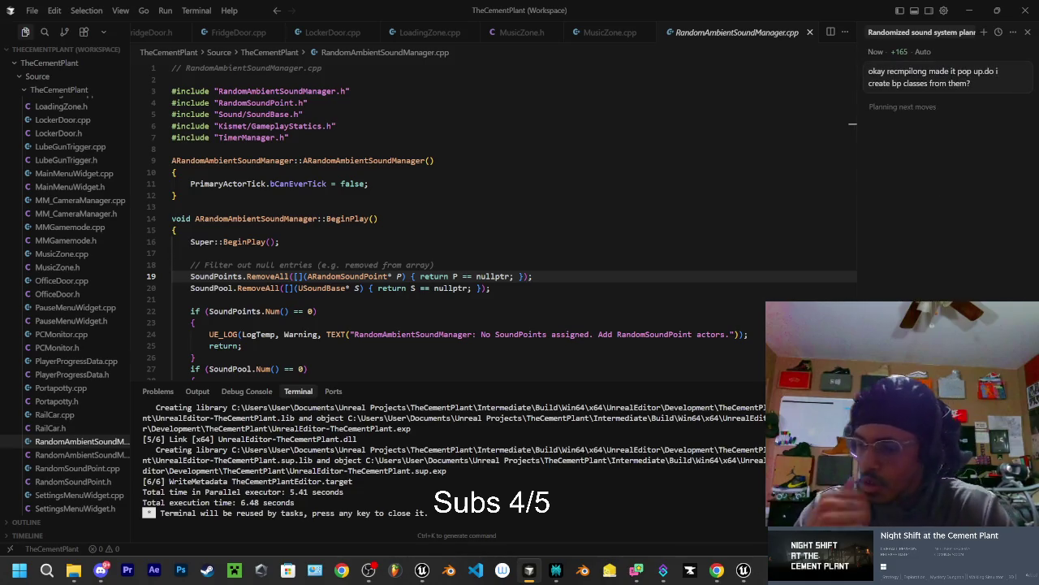